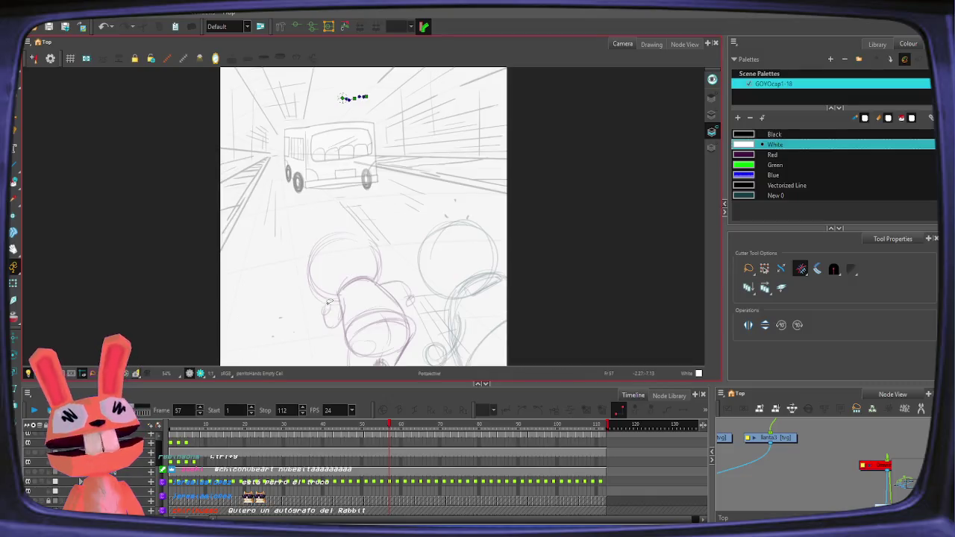
- Rewind to frame 1, play the bus scene, and stop playback at frame 92
left_click(166, 426)
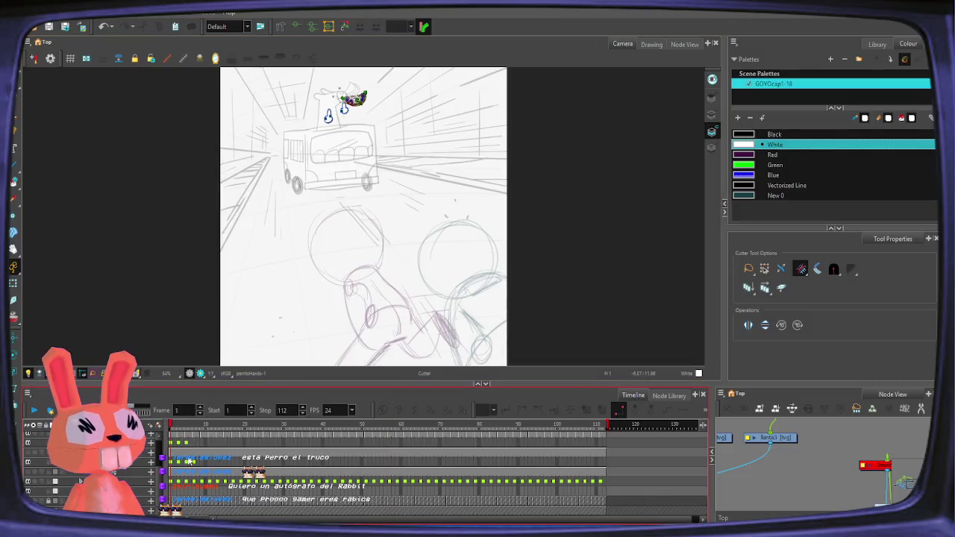
left_click(34, 409)
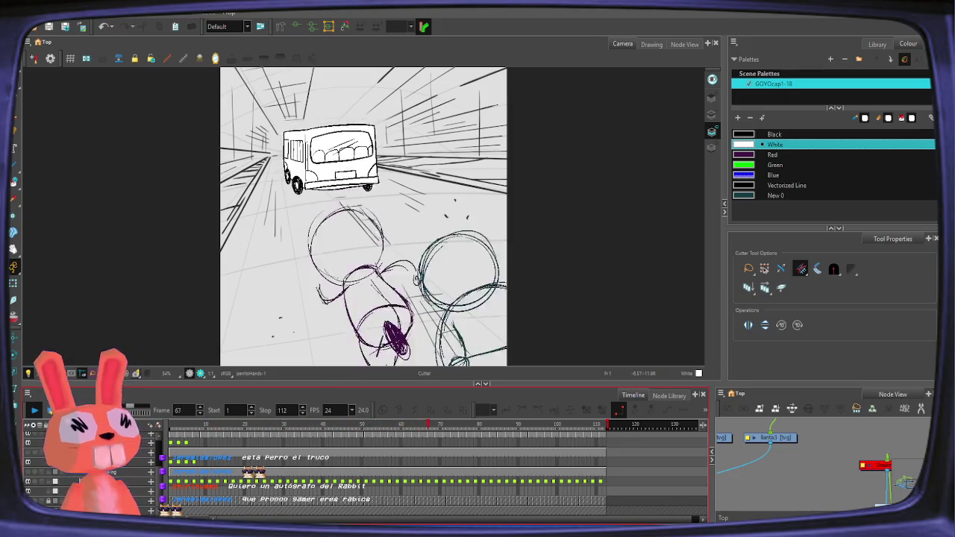
left_click(691, 51)
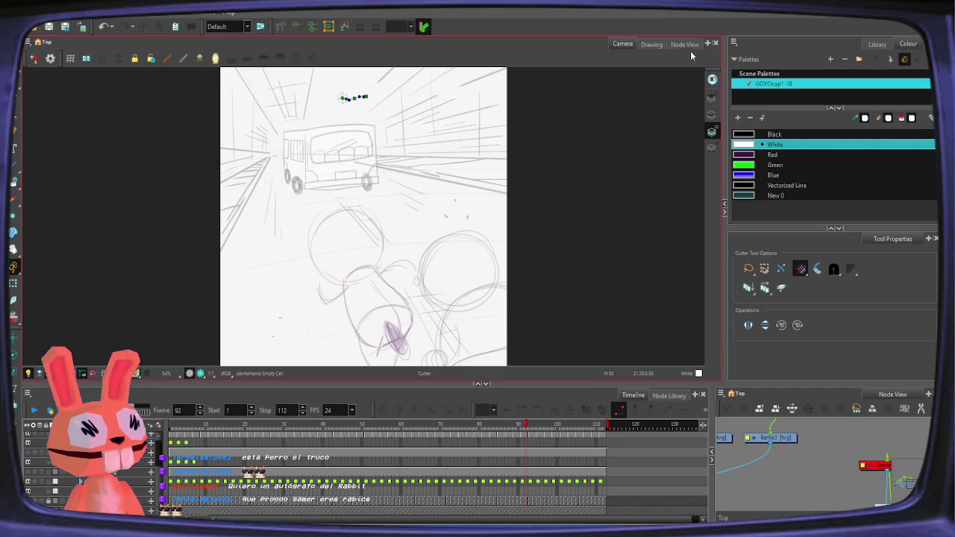
- Show the Node View and spread out the overlapping nodes on the network's left side
left_click(675, 49)
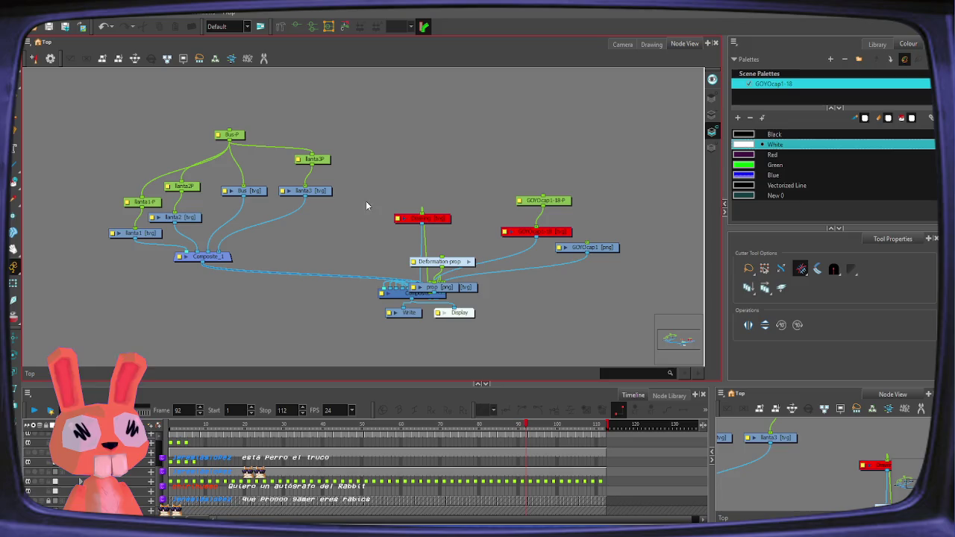
left_click(279, 116)
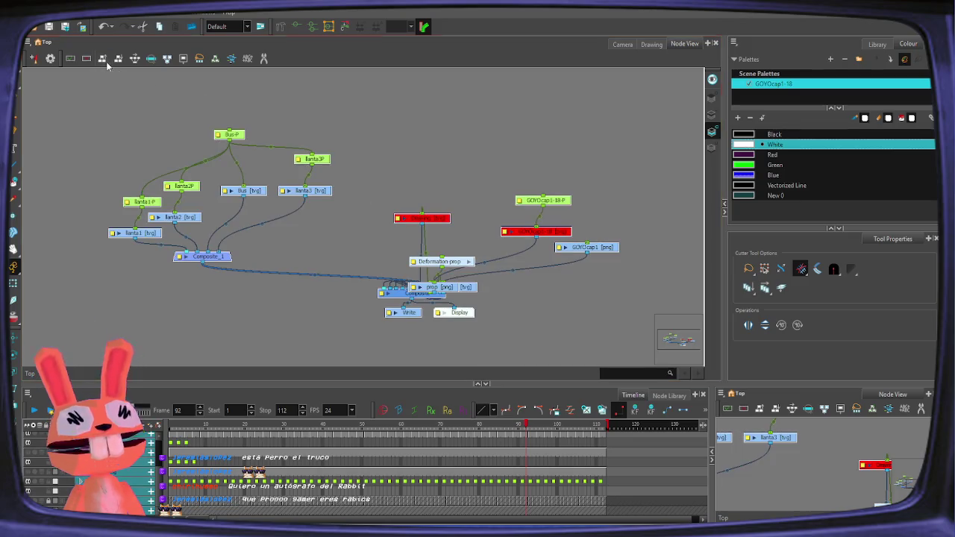
key("ctrl+z")
left_click_drag(508, 247, 292, 271)
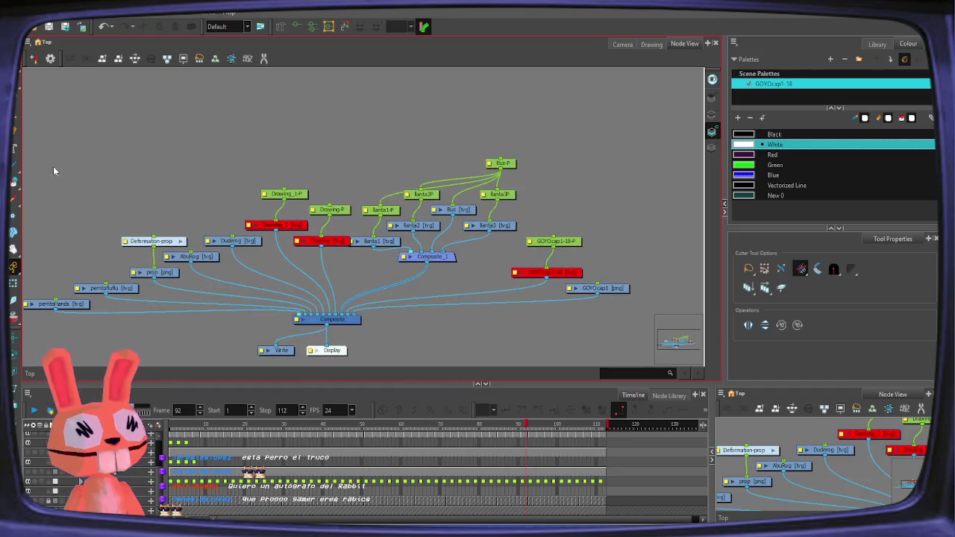
left_click_drag(75, 129, 392, 315)
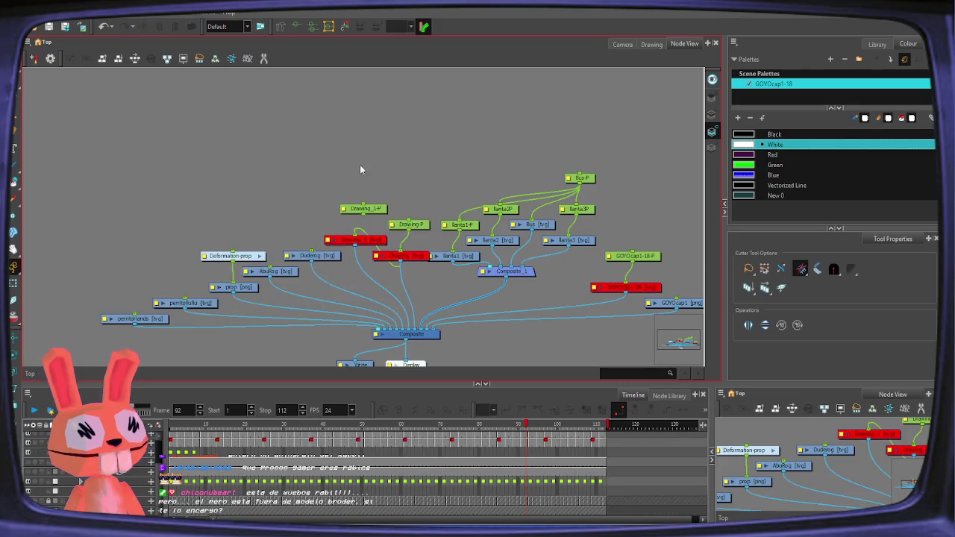
- Delete the red Drawing and Drawing_1 nodes with their Drawing-P and Drawing_1-P pegs
left_click(391, 258)
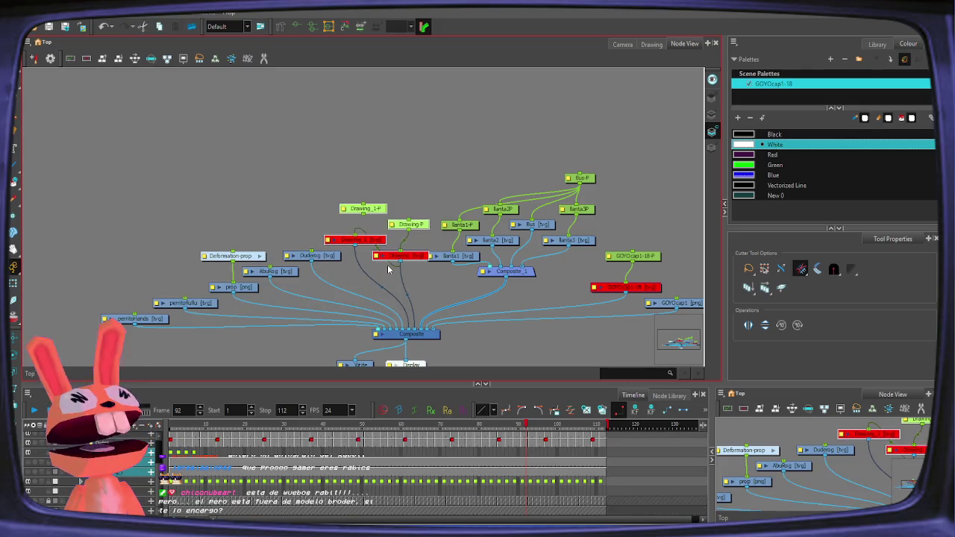
key("Delete")
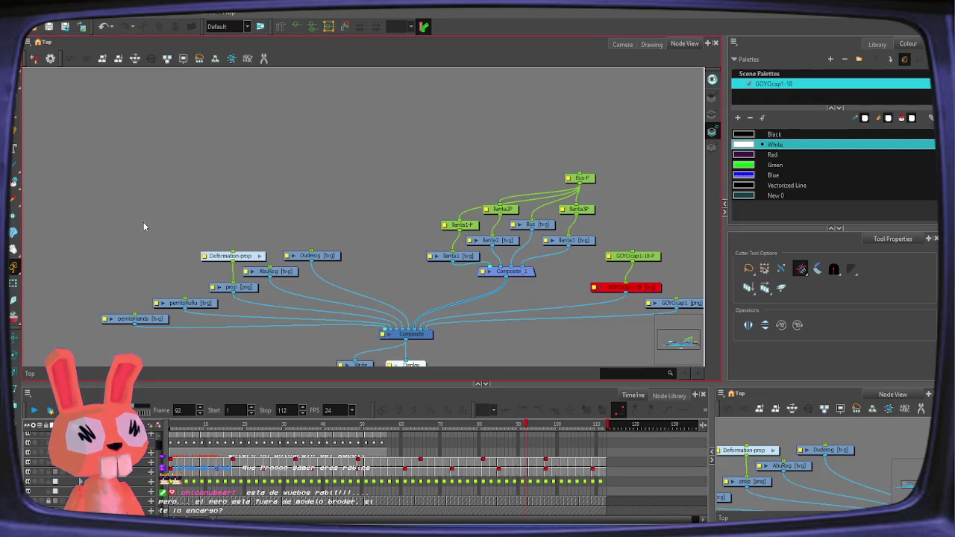
left_click_drag(208, 170, 225, 235)
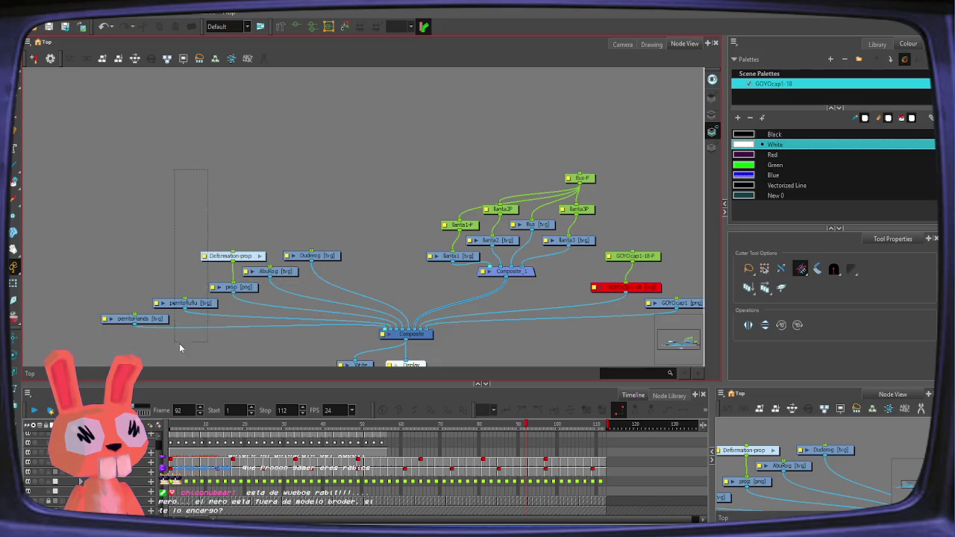
left_click_drag(237, 180, 156, 334)
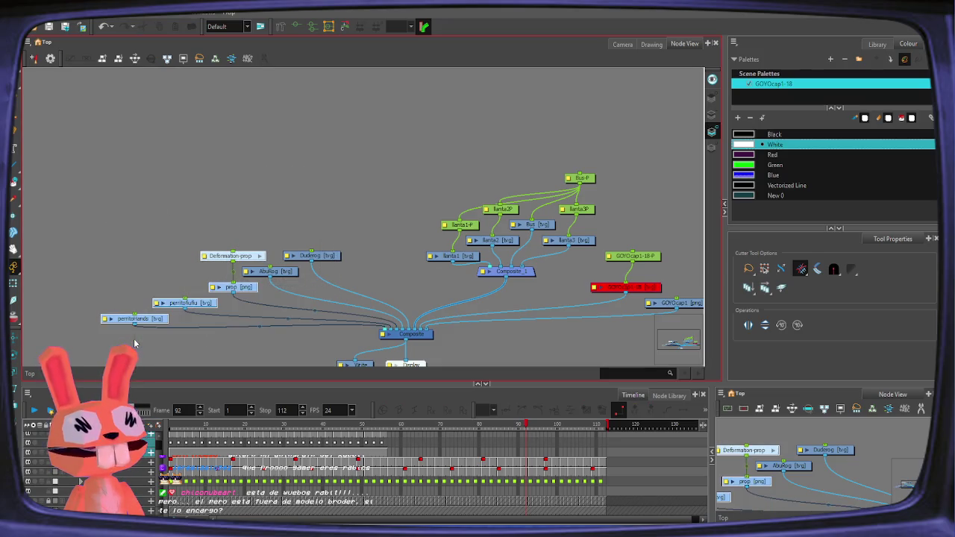
- Copy Composite_1 to create Composite_2 and wire the dog nodes into it
left_click(525, 273)
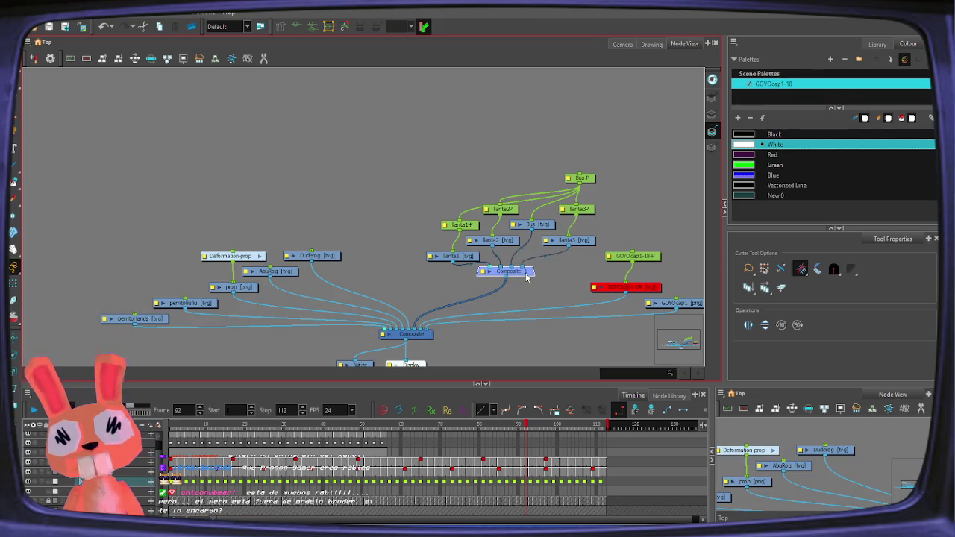
key("ctrl+c")
key("ctrl+v")
left_click_drag(556, 281, 270, 347)
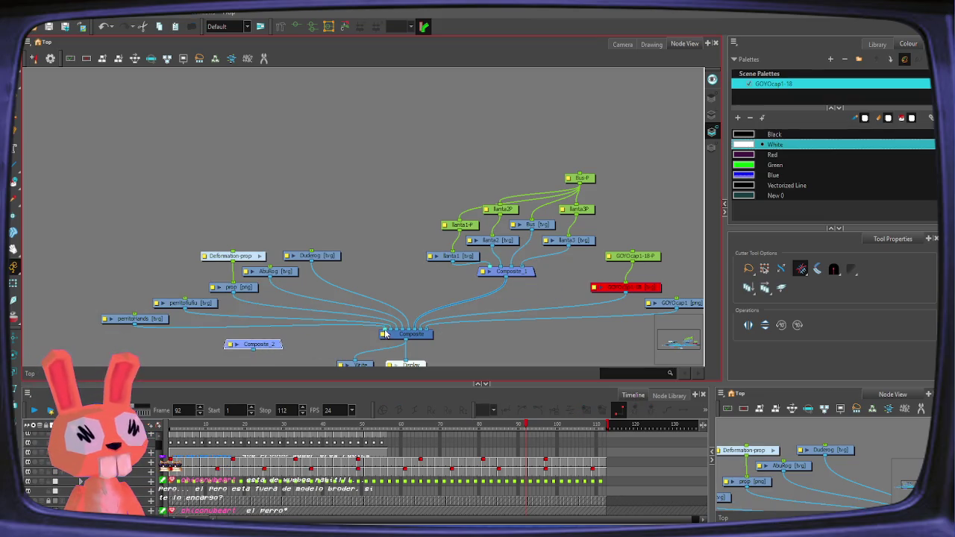
mouse_move(186, 309)
left_mouse_down()
mouse_move(286, 340)
mouse_move(253, 341)
left_mouse_up()
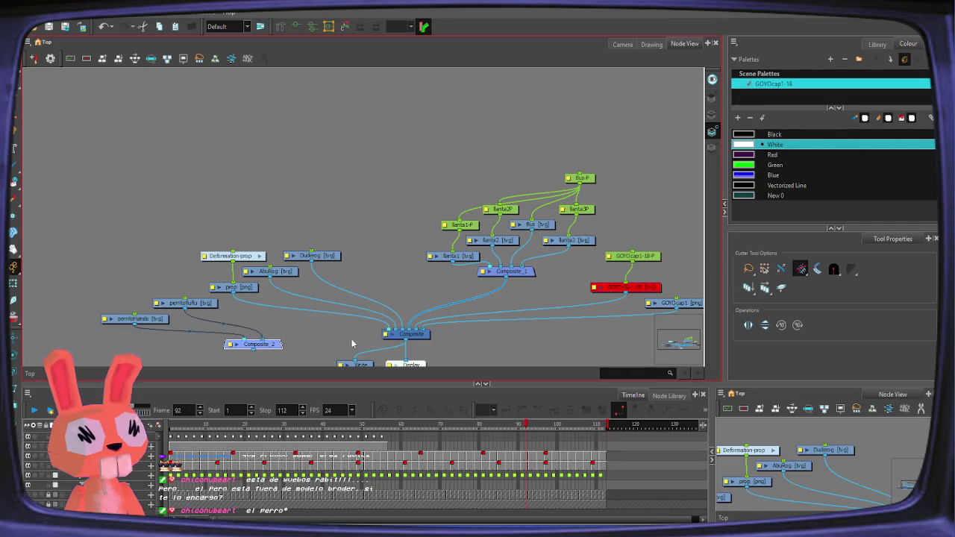
mouse_move(233, 292)
left_mouse_down()
mouse_move(258, 345)
mouse_move(396, 330)
left_mouse_up()
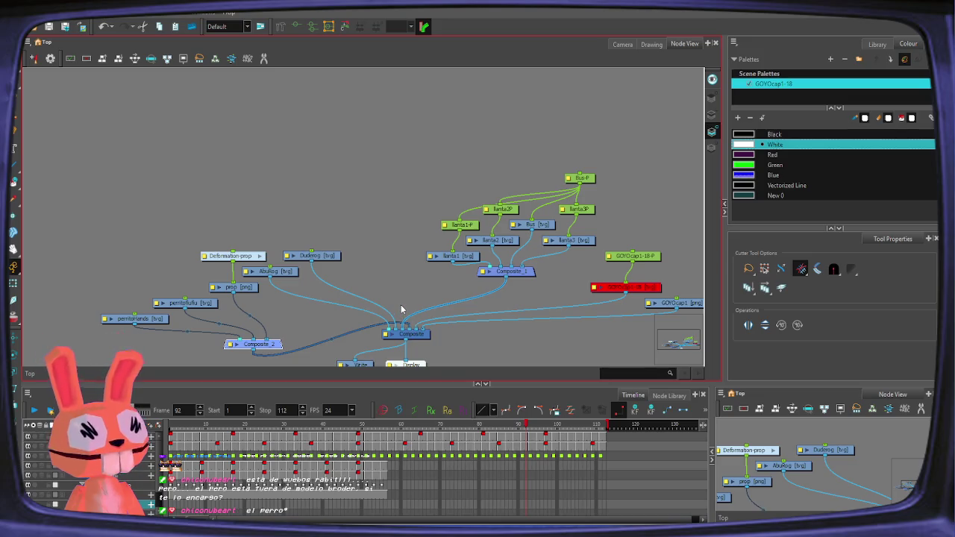
left_click(400, 306)
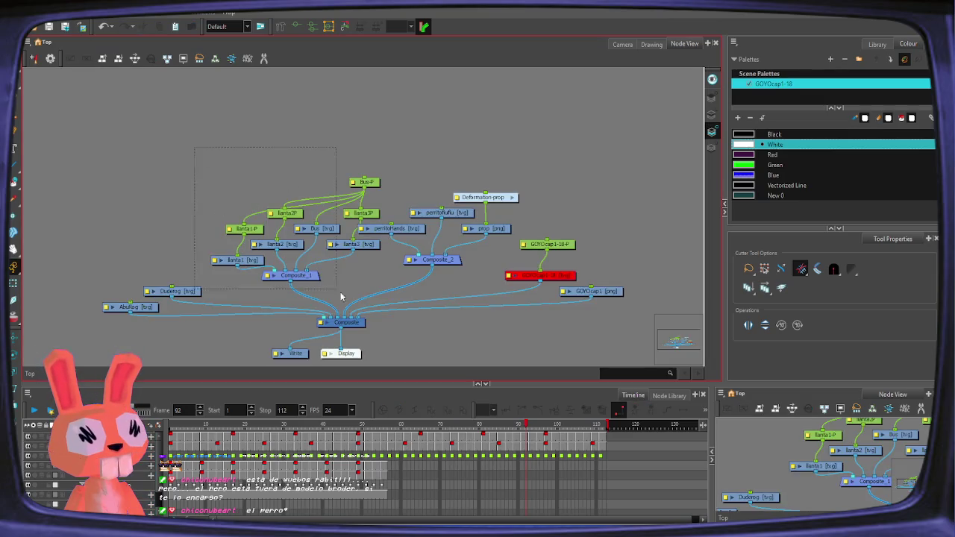
- Move the Bus/llanta and perrito node groups apart, then select the dog's hand, body and prop nodes
left_click_drag(243, 186, 347, 279)
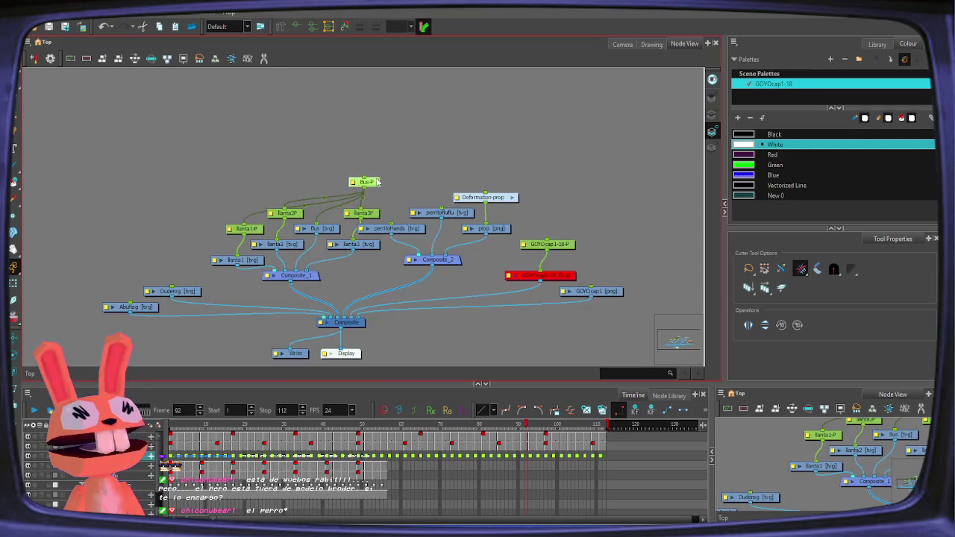
left_click_drag(374, 182, 280, 153)
key("ctrl+z")
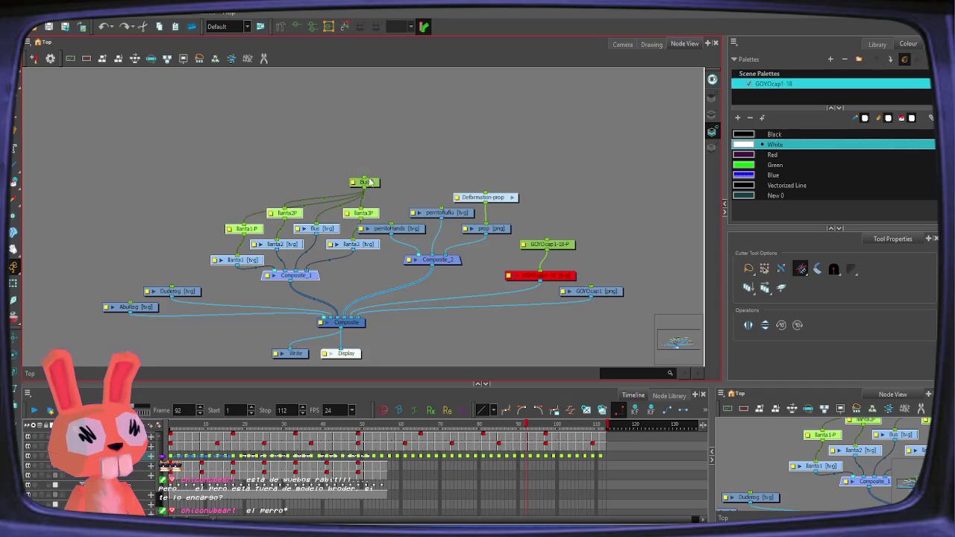
mouse_move(372, 182)
left_mouse_down()
mouse_move(282, 163)
mouse_move(296, 159)
left_mouse_up()
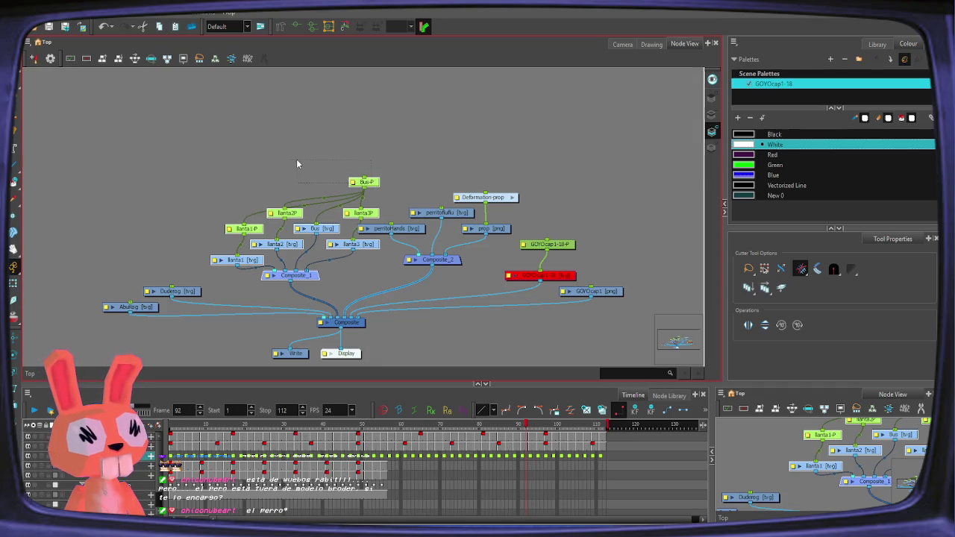
left_click_drag(376, 186, 293, 147)
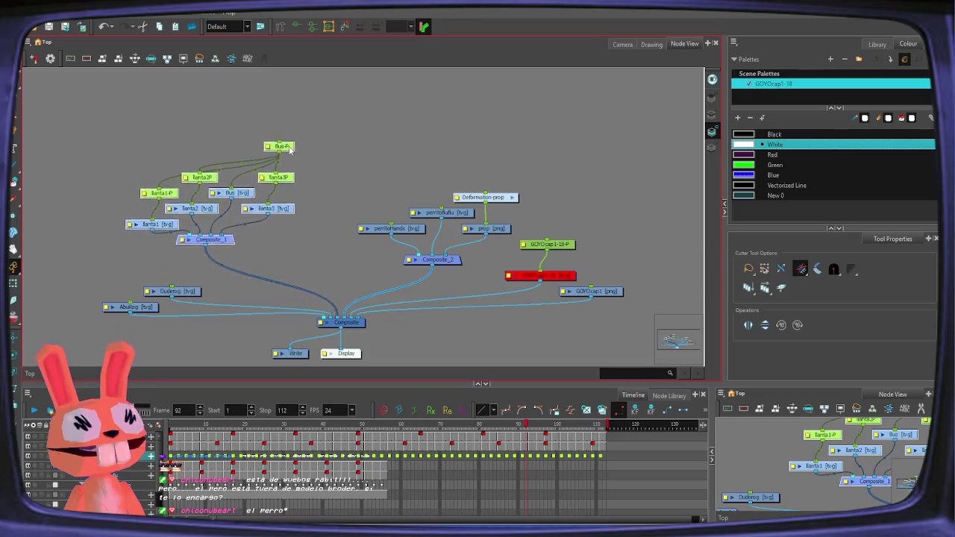
mouse_move(426, 142)
left_mouse_down()
mouse_move(493, 276)
mouse_move(455, 250)
mouse_move(462, 225)
left_mouse_up()
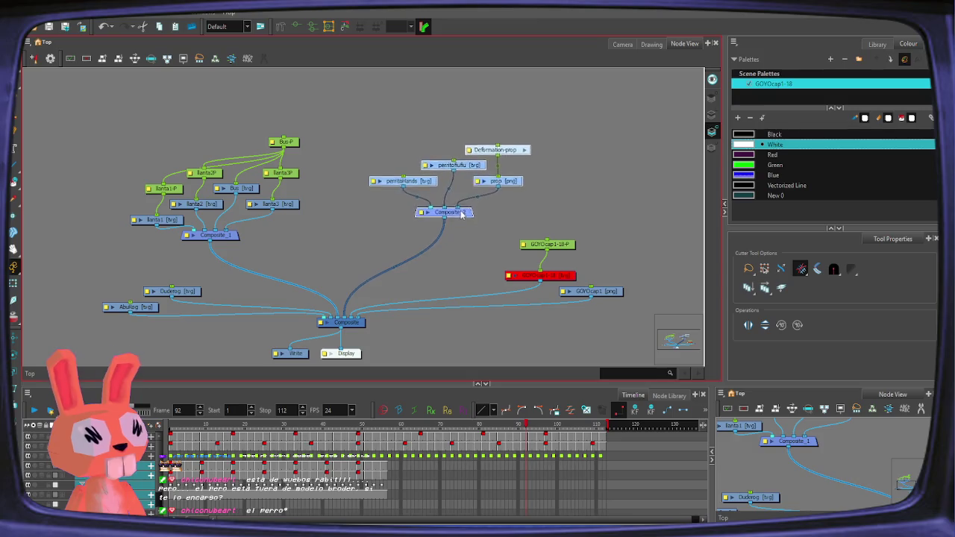
left_click_drag(518, 176, 469, 258)
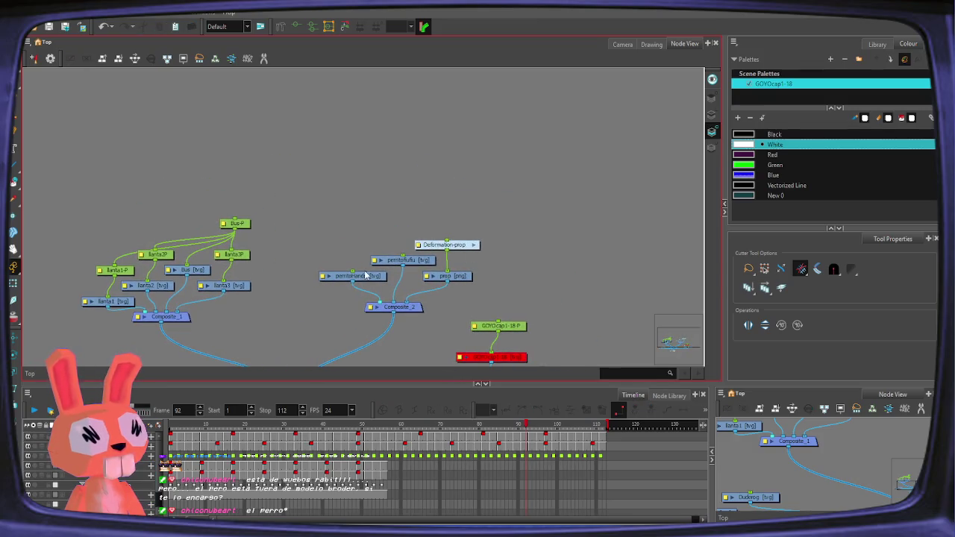
left_click(354, 276)
left_click(403, 260)
left_click(448, 276)
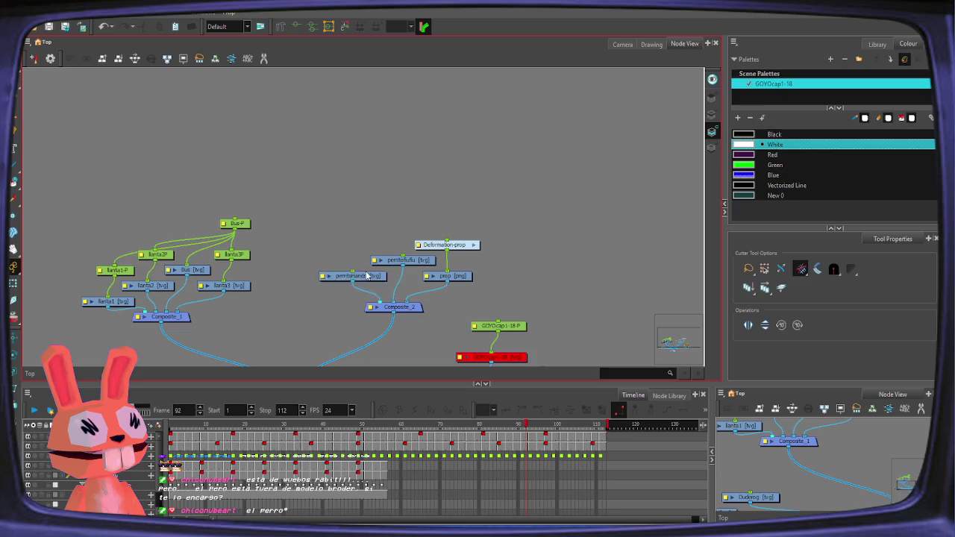
- Add a new peg above the dog's perritoHands and body nodes
left_click(472, 245)
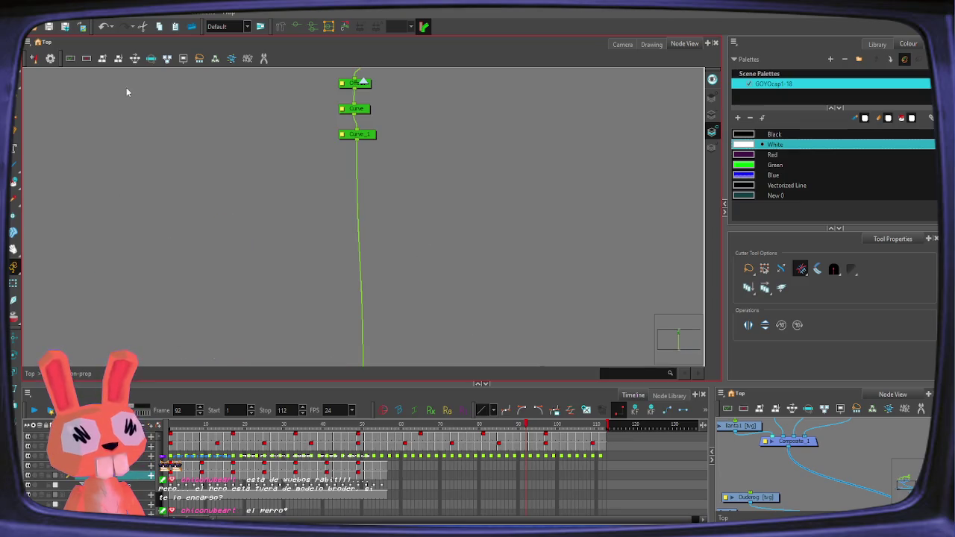
left_click(31, 373)
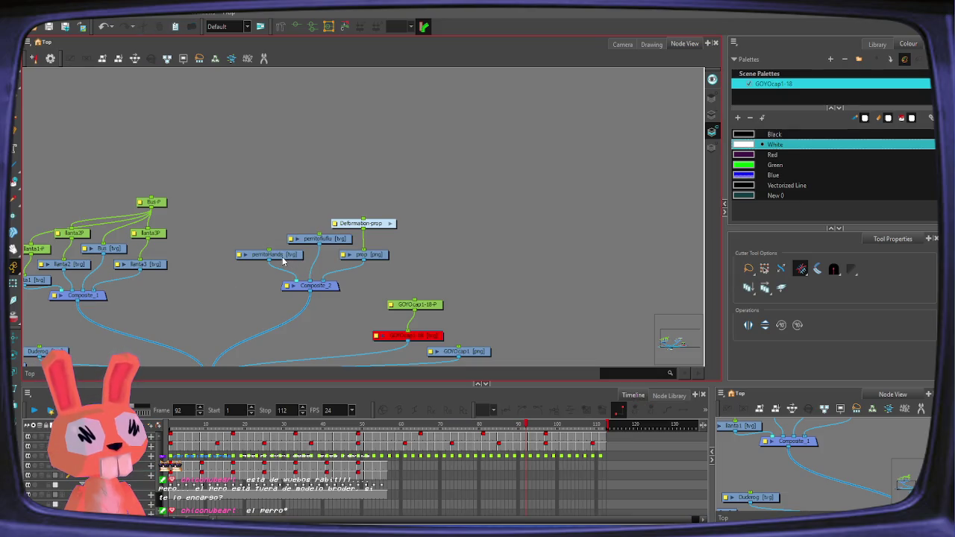
left_click(288, 256)
left_click(329, 238)
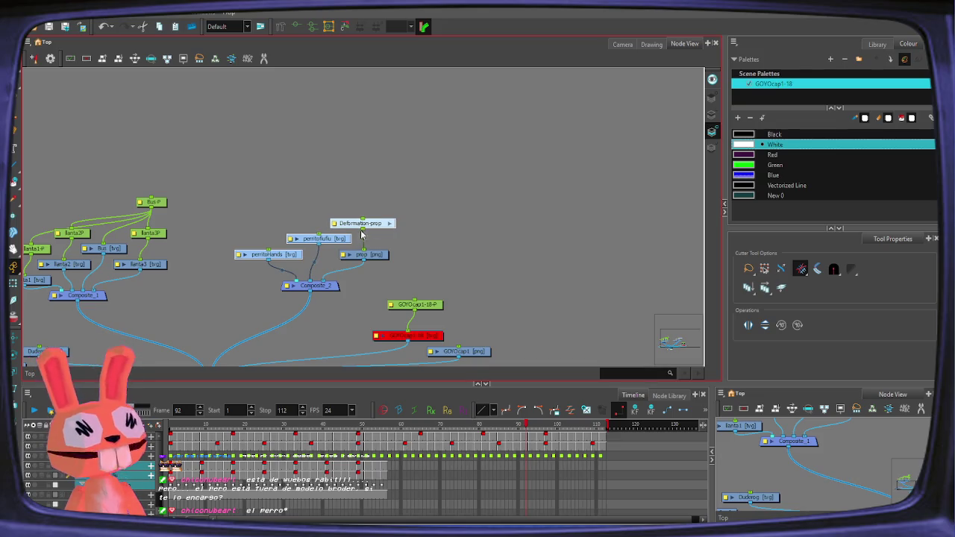
key("Left")
key("Left")
key("Left")
key("ctrl+p")
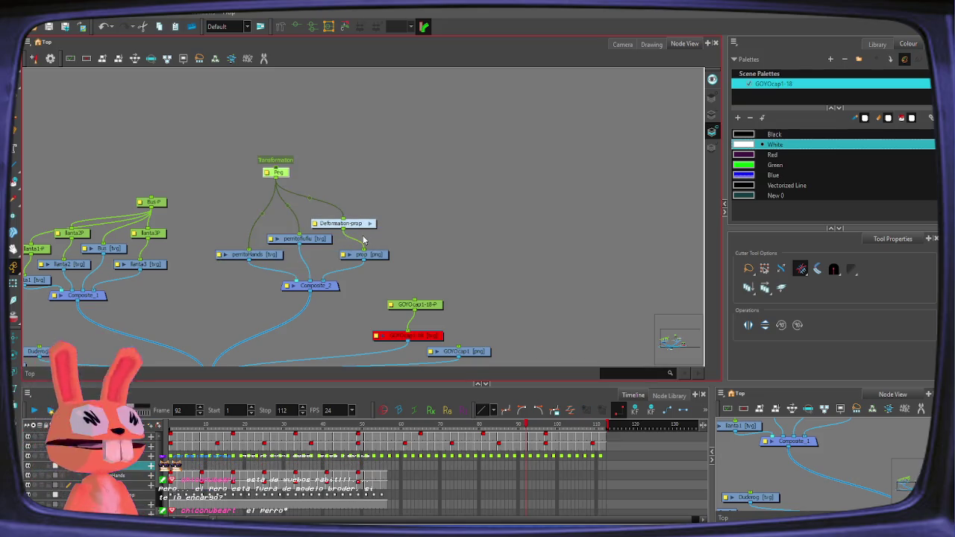
left_click_drag(276, 171, 322, 174)
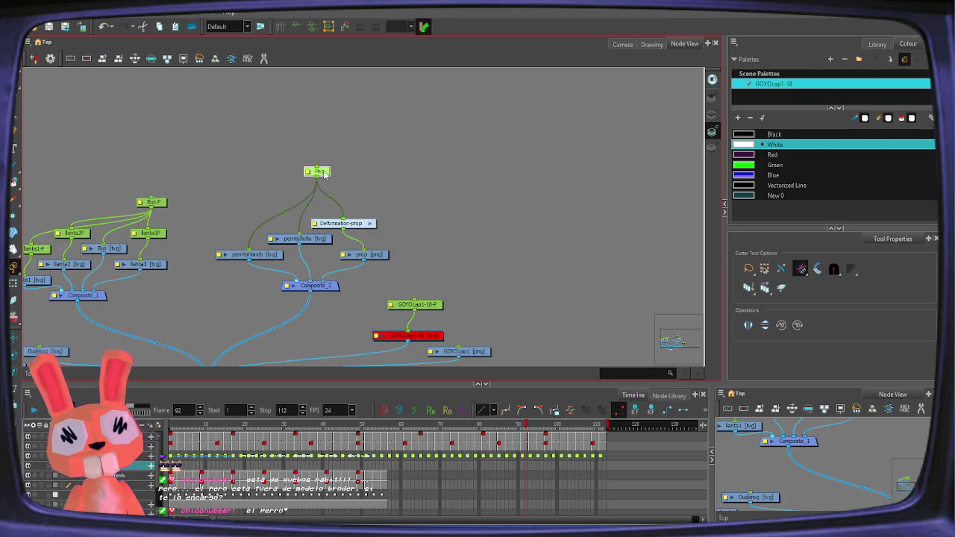
left_click(349, 191)
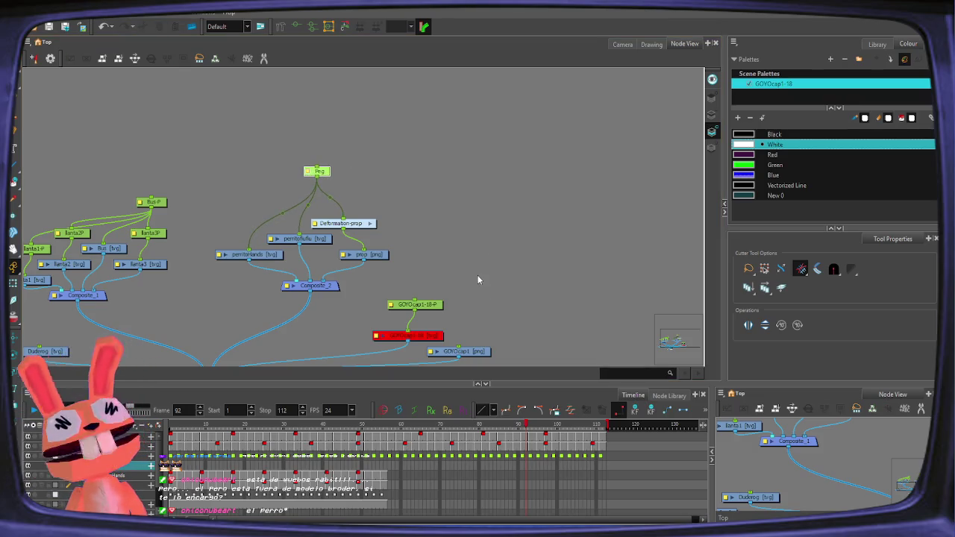
- Name the peg pERRITOPeg and return to the Camera view of the bus sketch
key("Return")
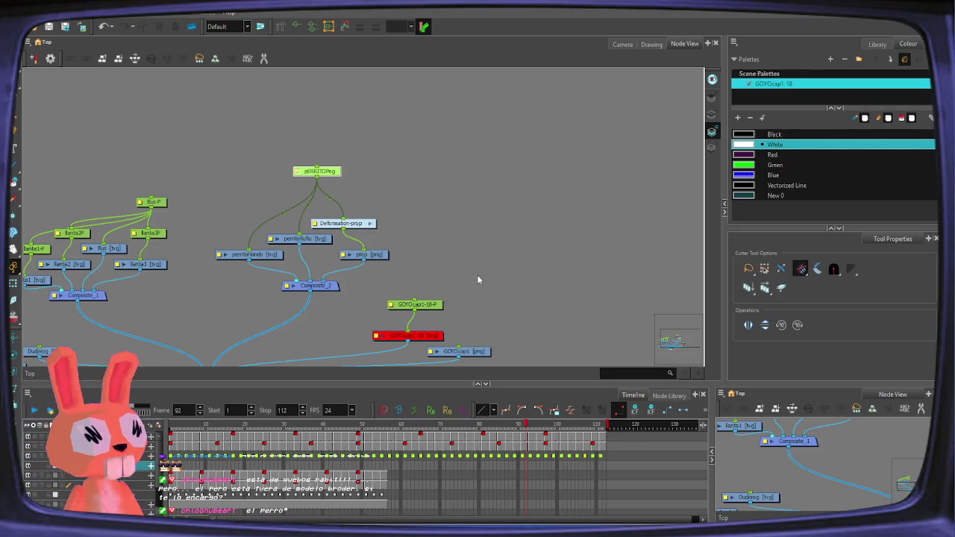
left_click(598, 253)
left_click(622, 44)
left_click(652, 44)
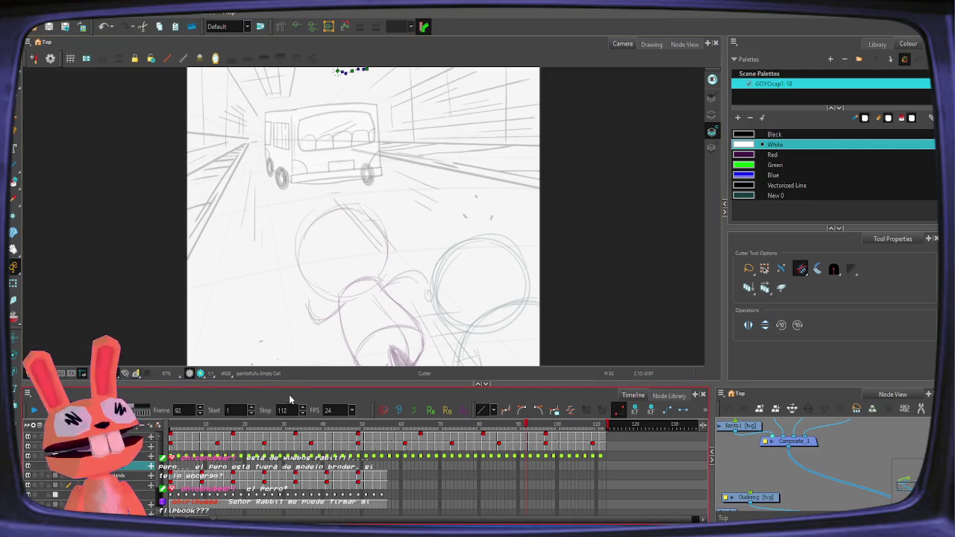
- Scrub the playhead back to frame 1, zoom out, and check the Node View before returning to Camera
mouse_move(351, 423)
left_mouse_down()
mouse_move(369, 423)
mouse_move(276, 423)
left_mouse_up()
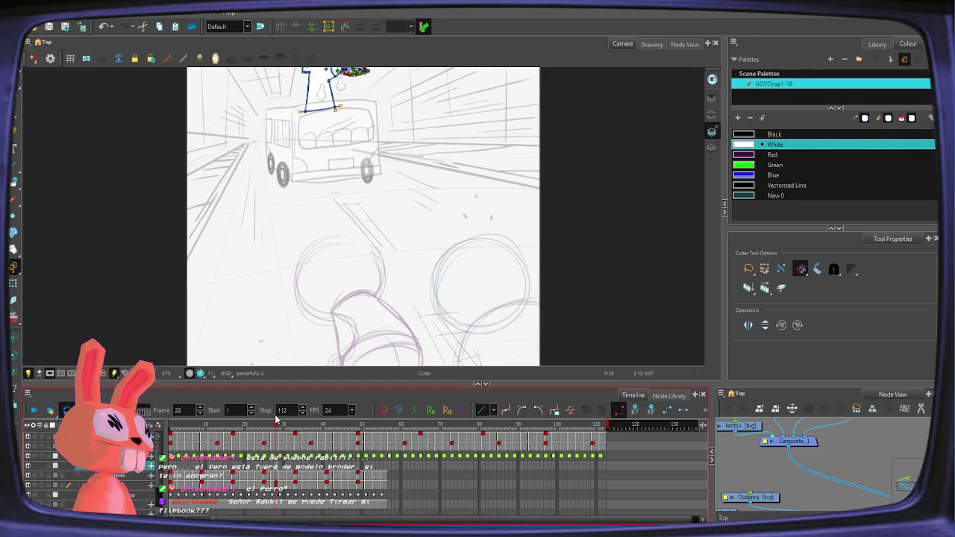
left_click_drag(275, 422, 172, 423)
left_click_drag(353, 188, 351, 216)
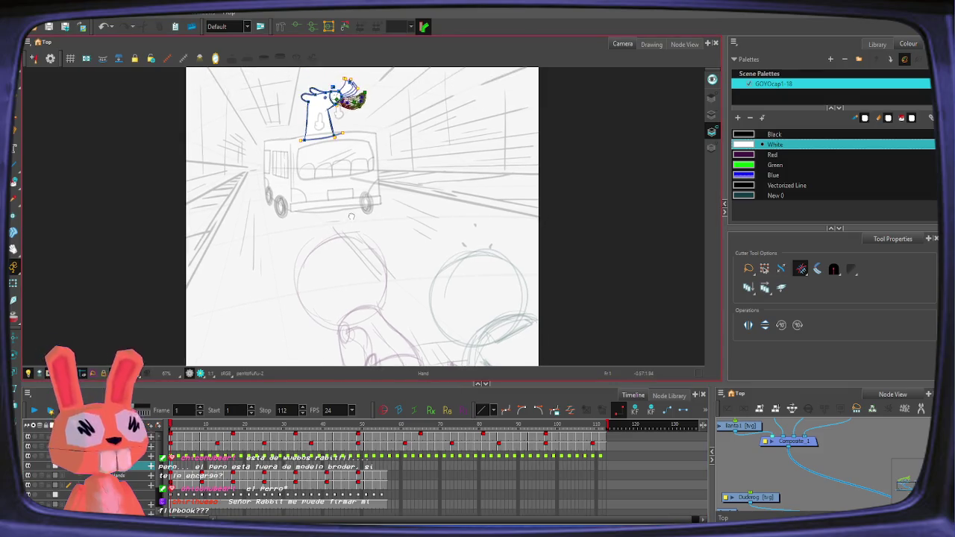
scroll(351, 217, "down", 1)
scroll(350, 215, "down", 1)
scroll(349, 212, "down", 1)
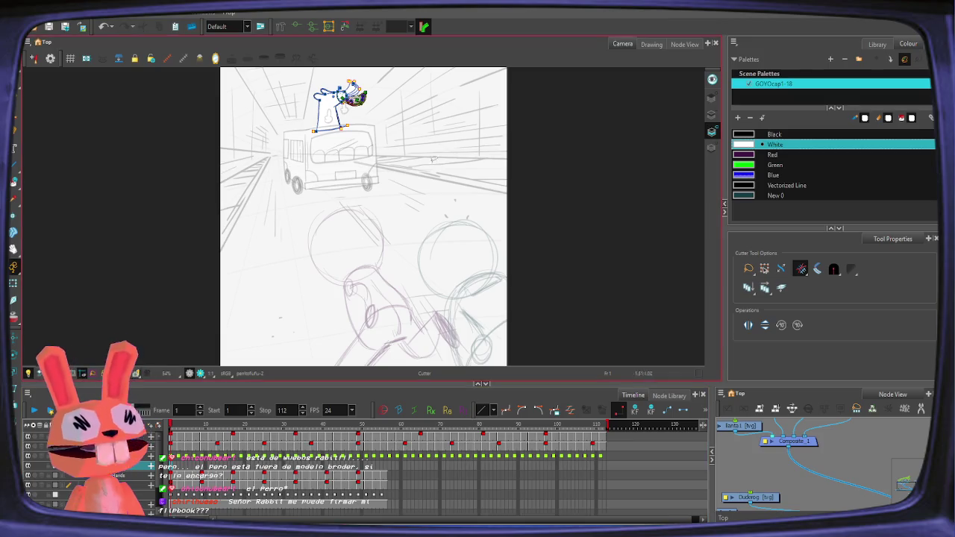
left_click(681, 46)
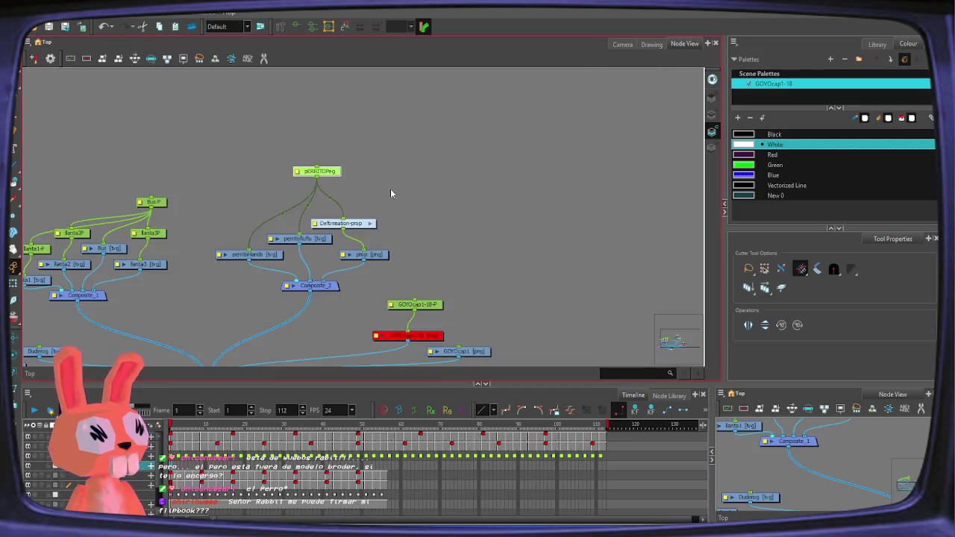
left_click(623, 44)
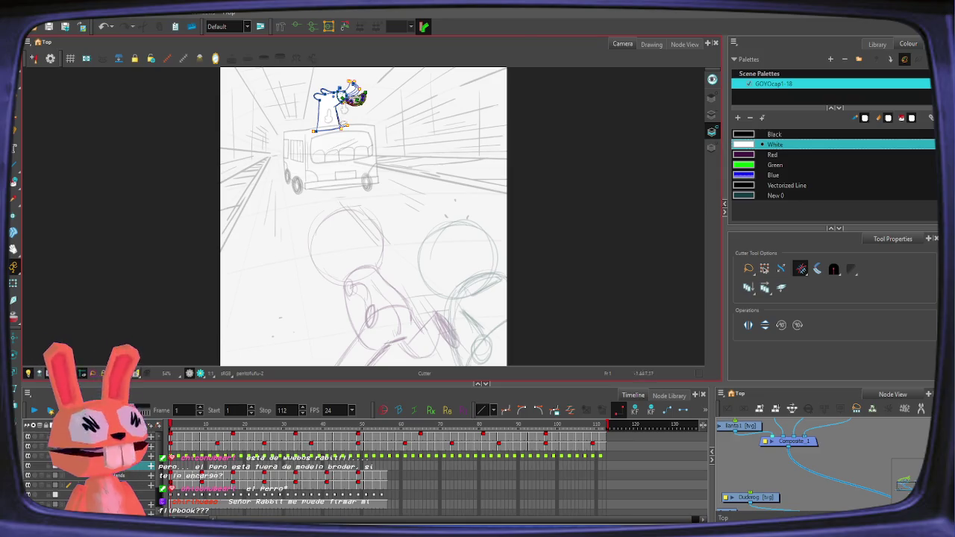
left_click(166, 432)
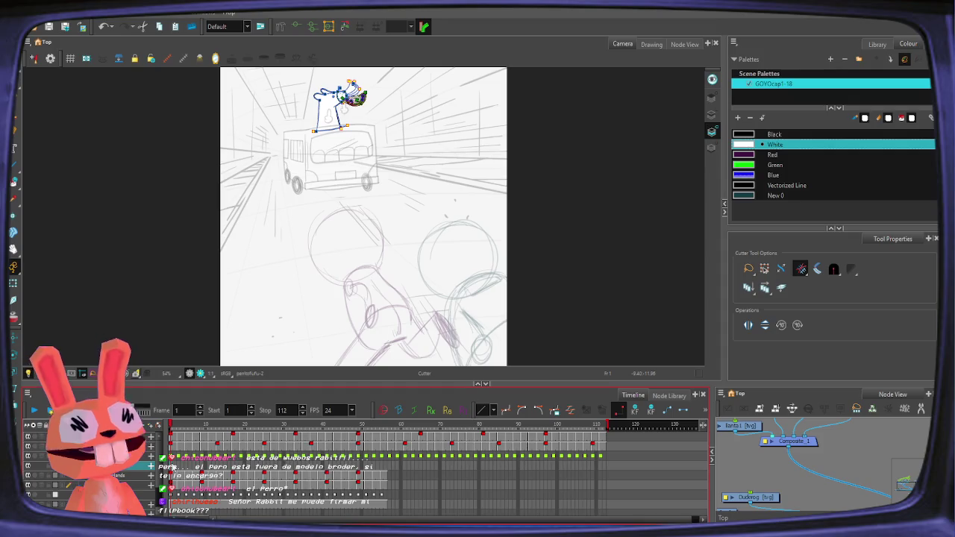
- Zoom in on the dog, pick the Transform tool, and step through frames 3, 5 and 7, ending on frame 1
scroll(349, 228, "up", 5)
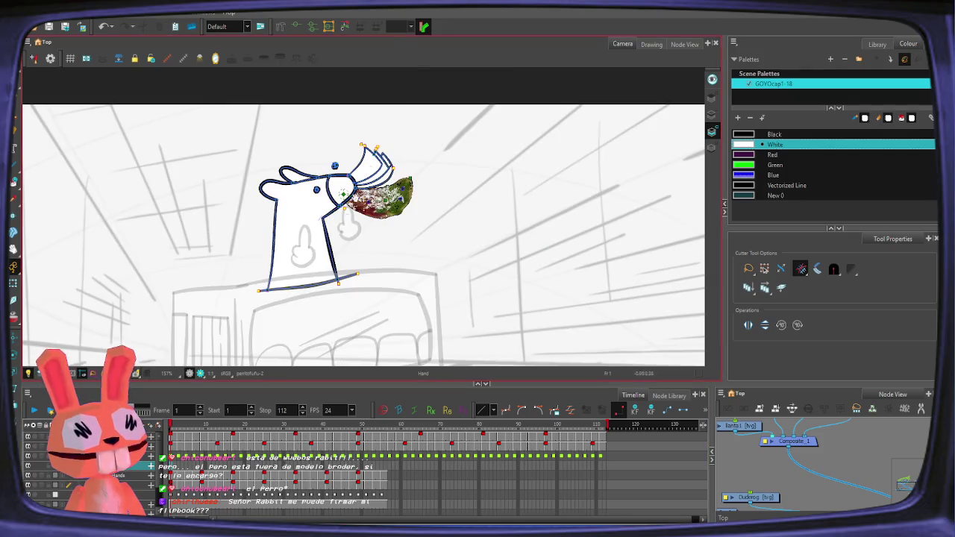
left_click_drag(349, 229, 359, 218)
key("shift+t")
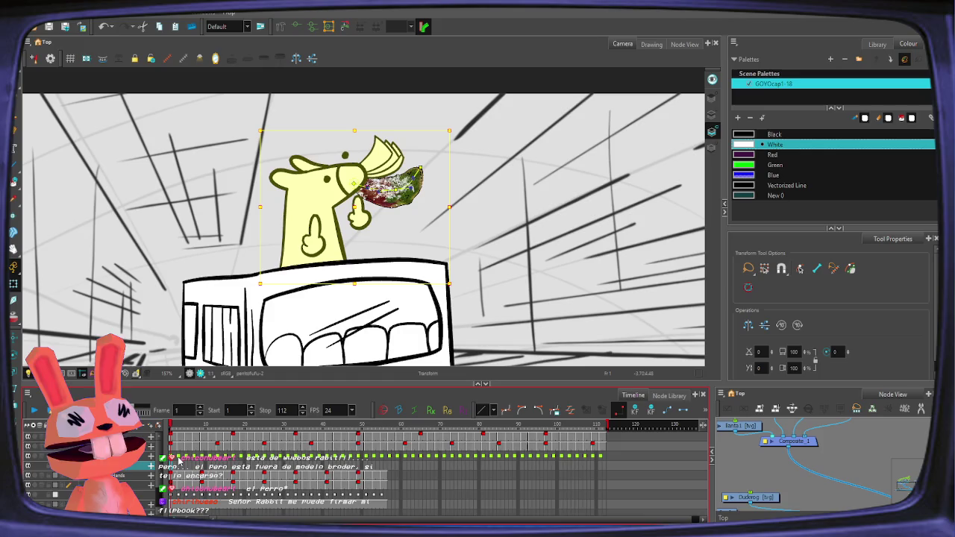
key("period")
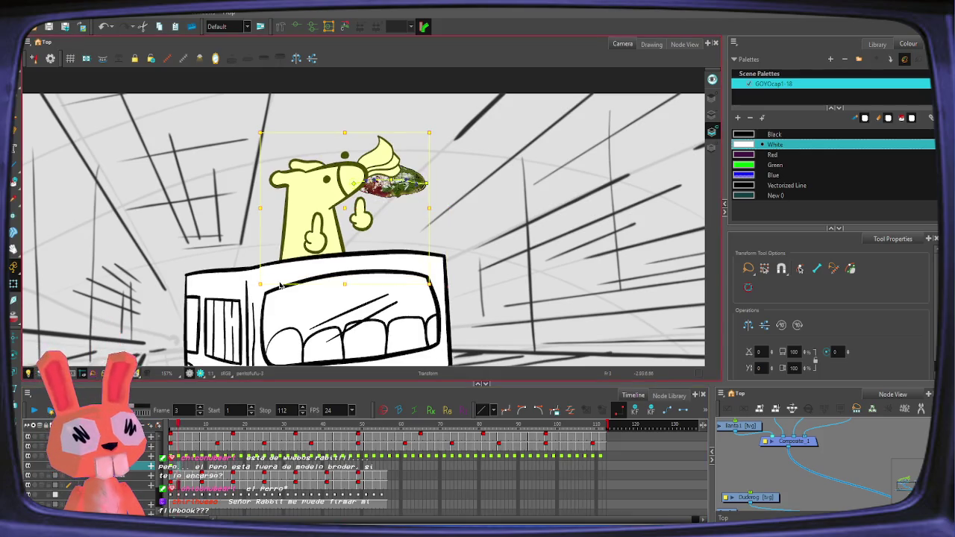
key("period")
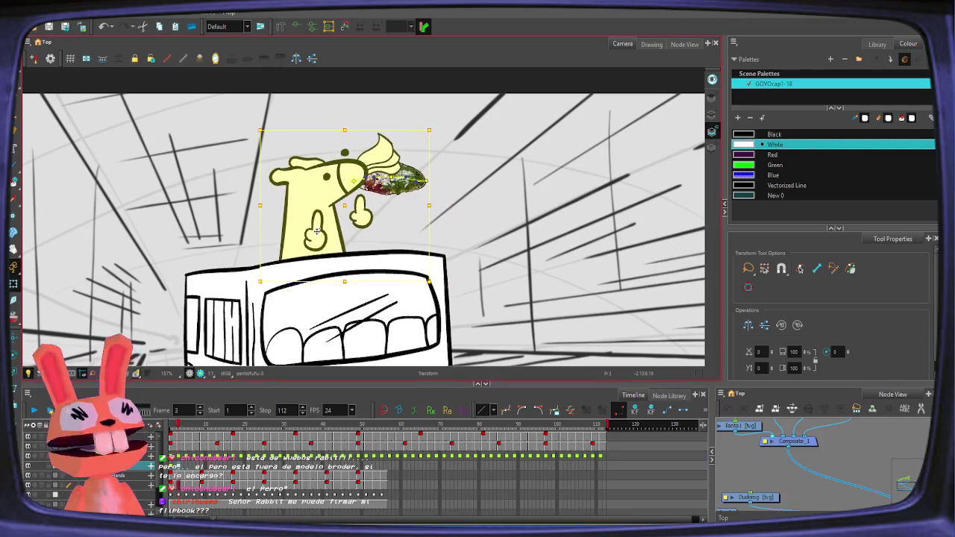
left_click(187, 467)
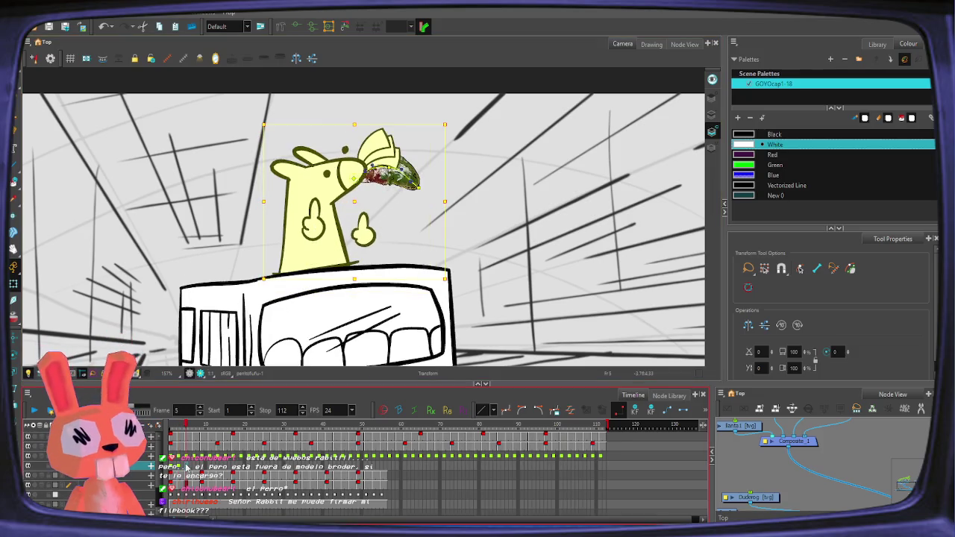
left_click(172, 473)
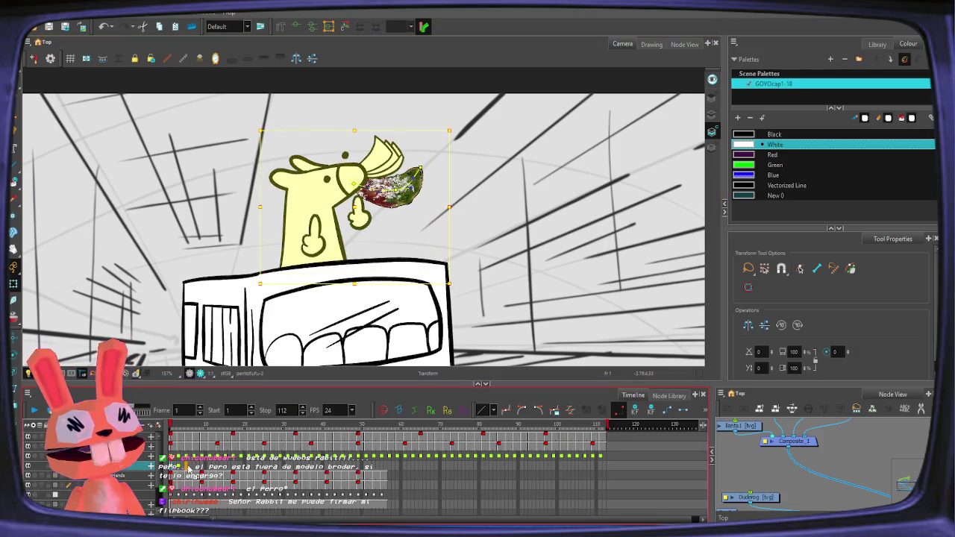
left_click(188, 469)
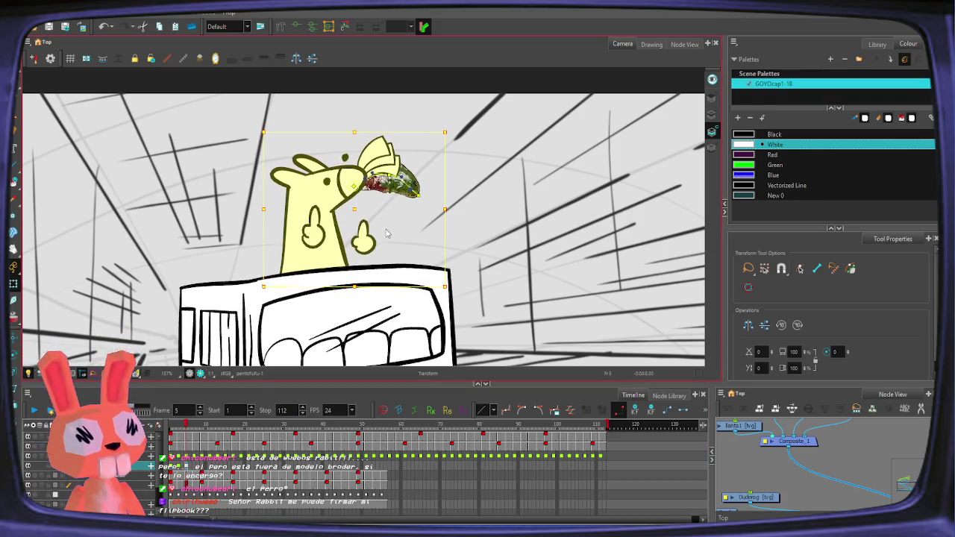
left_click(195, 468)
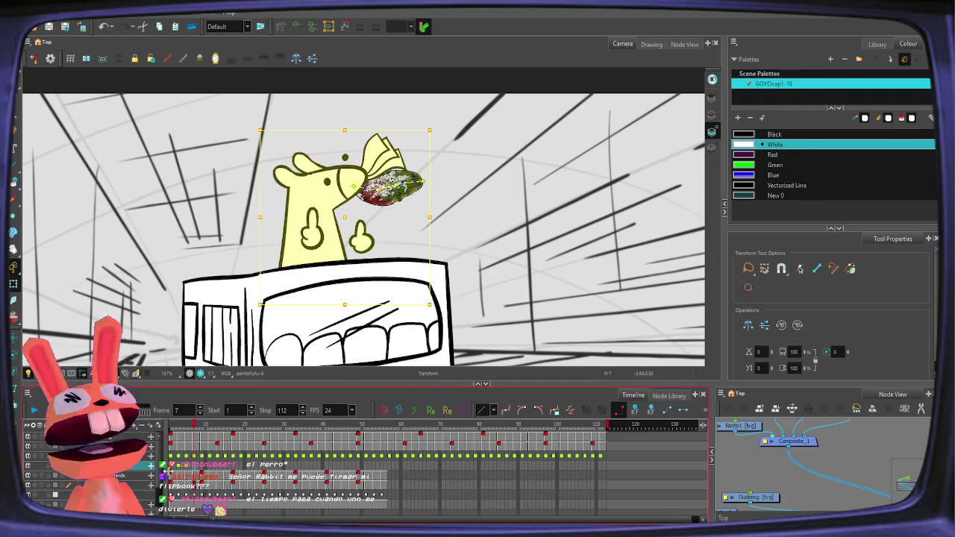
left_click(171, 472)
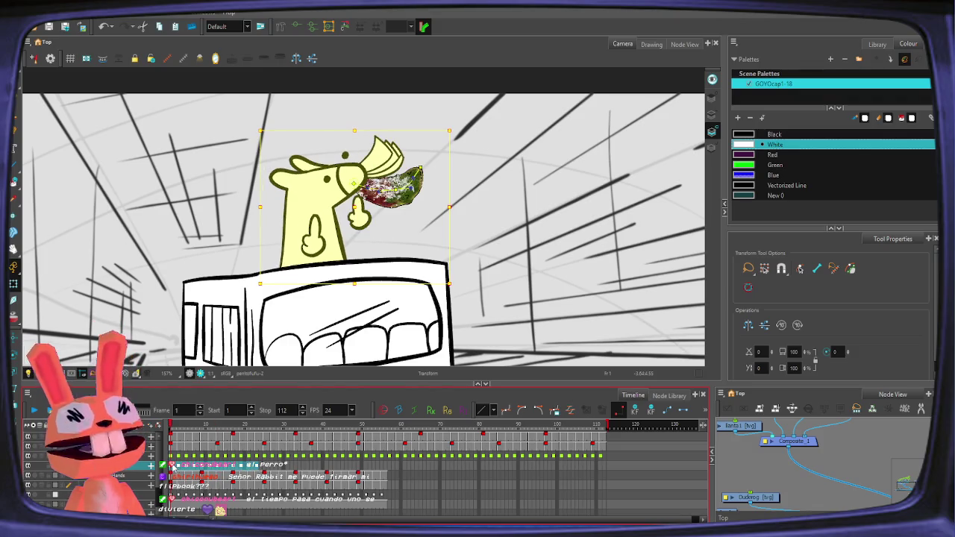
- Stretch the dog's drawing exposure past frame 50 further along the timeline
left_click(264, 471)
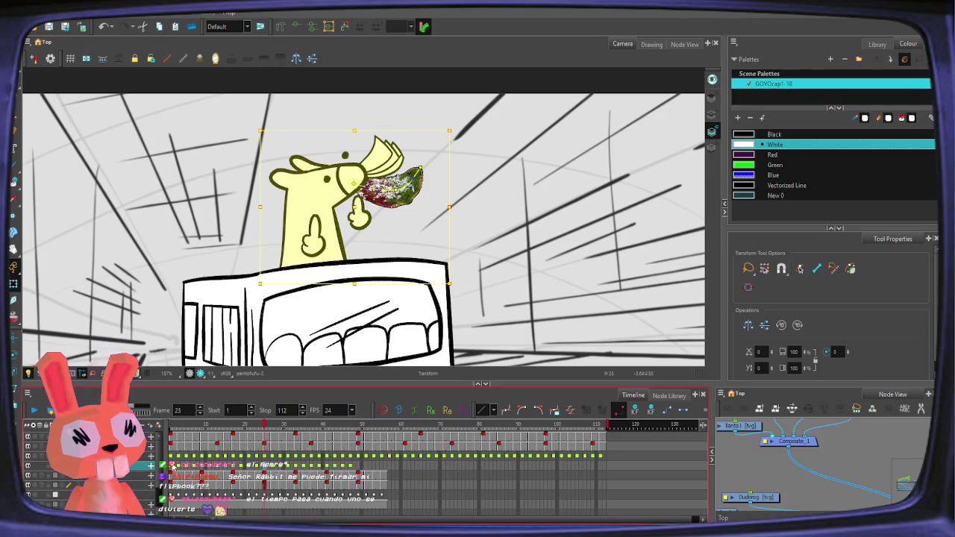
double_click(306, 472)
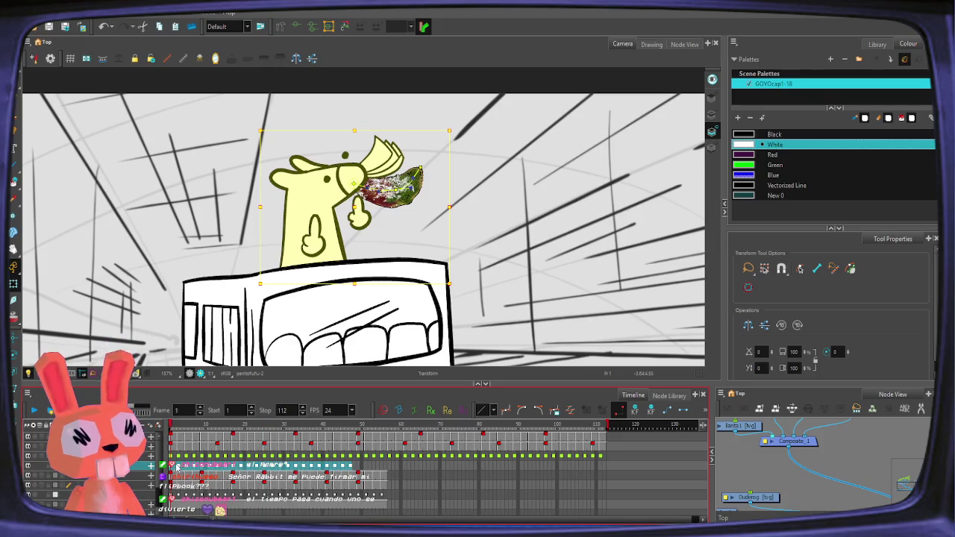
left_click_drag(177, 467, 362, 473)
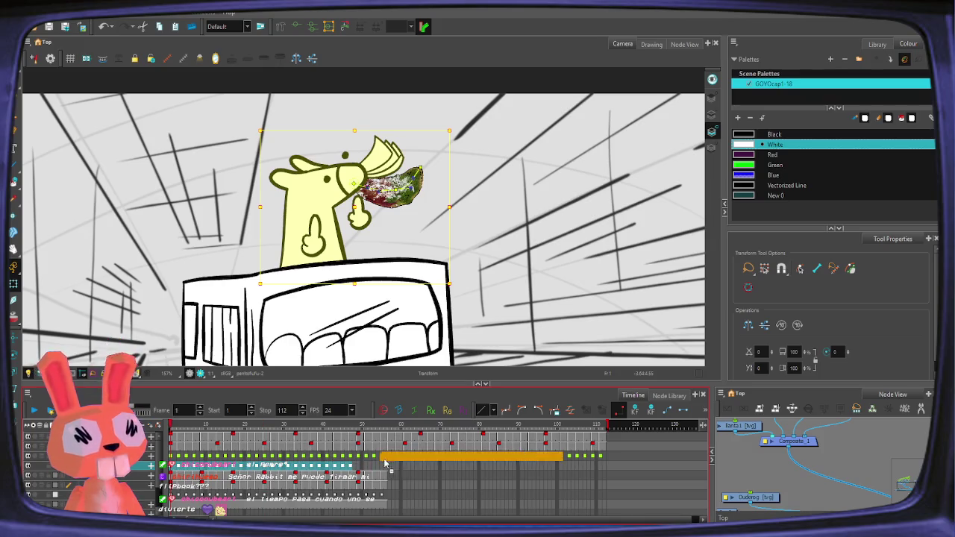
left_click(171, 468)
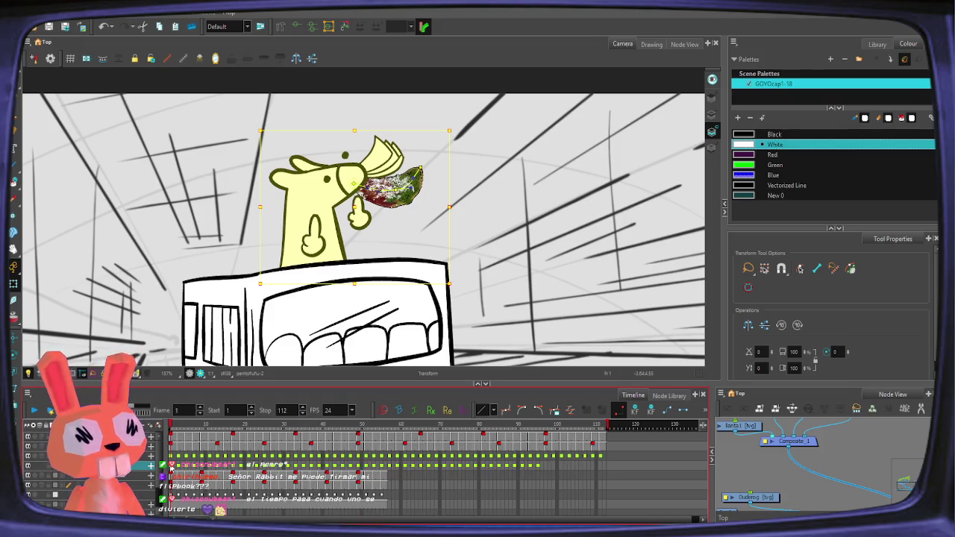
left_click_drag(356, 471, 545, 466)
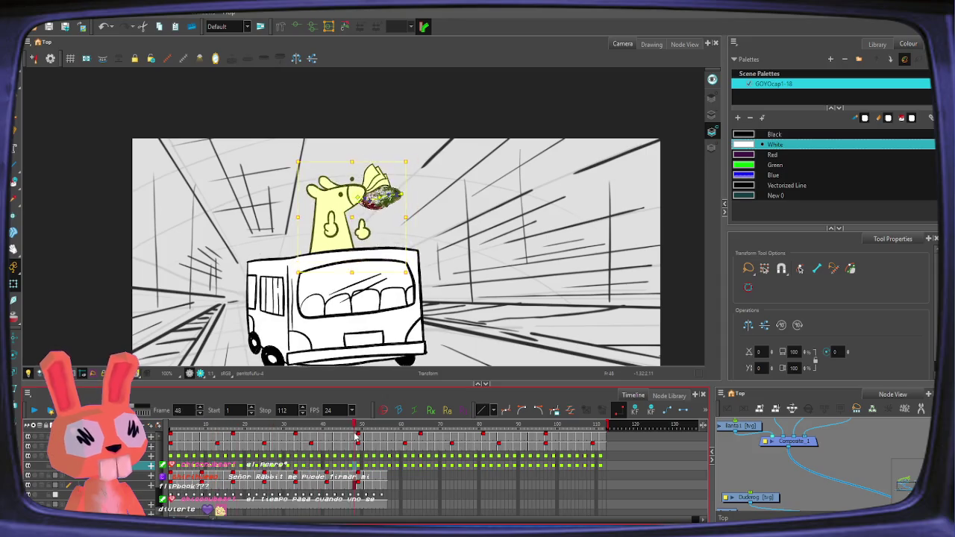
left_click_drag(214, 424, 385, 424)
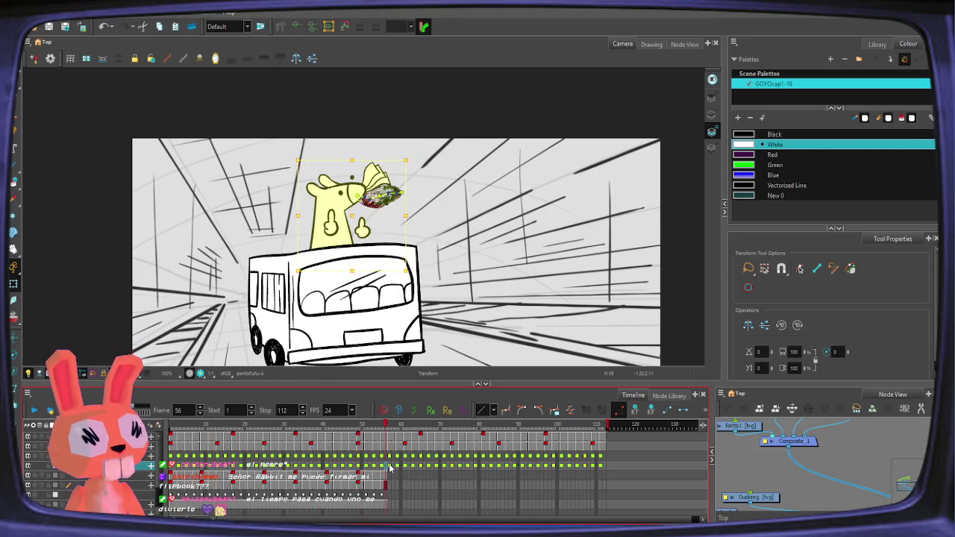
- Clear the dog's cells from frame 57 to the end and jump back to frame 1
left_click(389, 468)
left_click(606, 468, "shift")
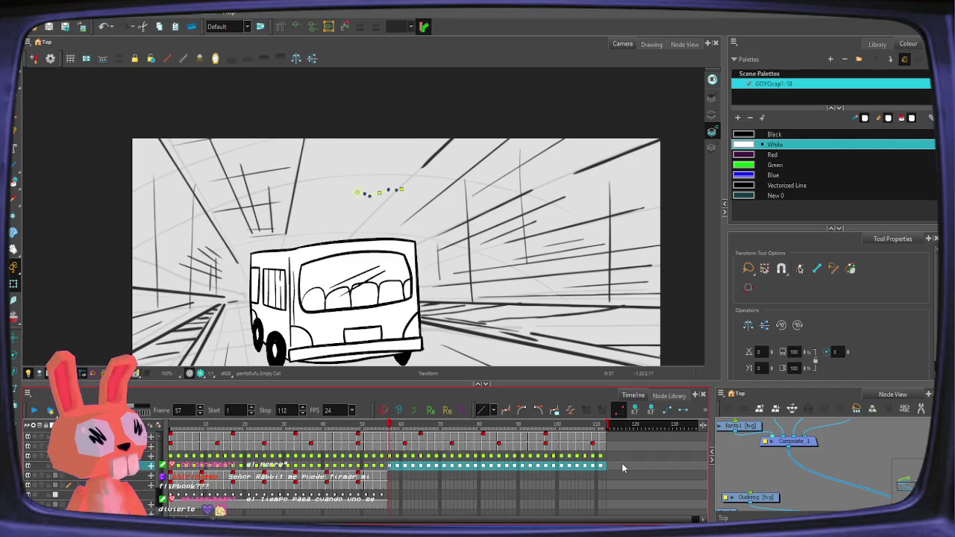
key("Delete")
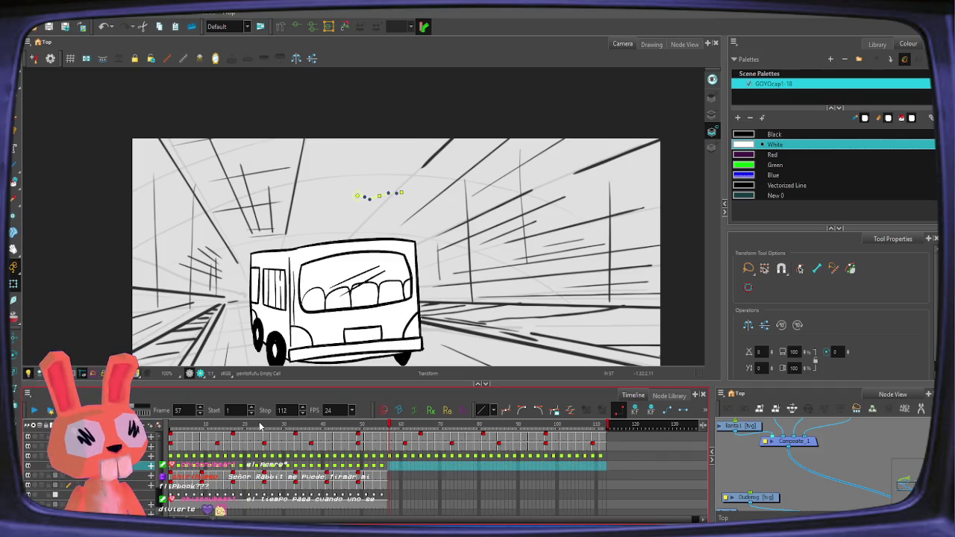
key("shift+comma")
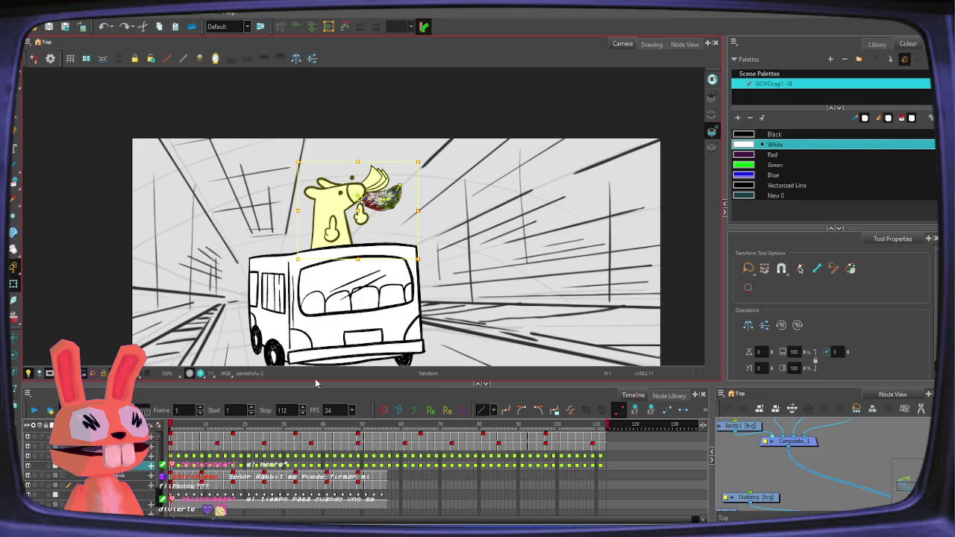
- Zoom out the Camera view and play the scene to watch the dog ride the bus roof
key("2")
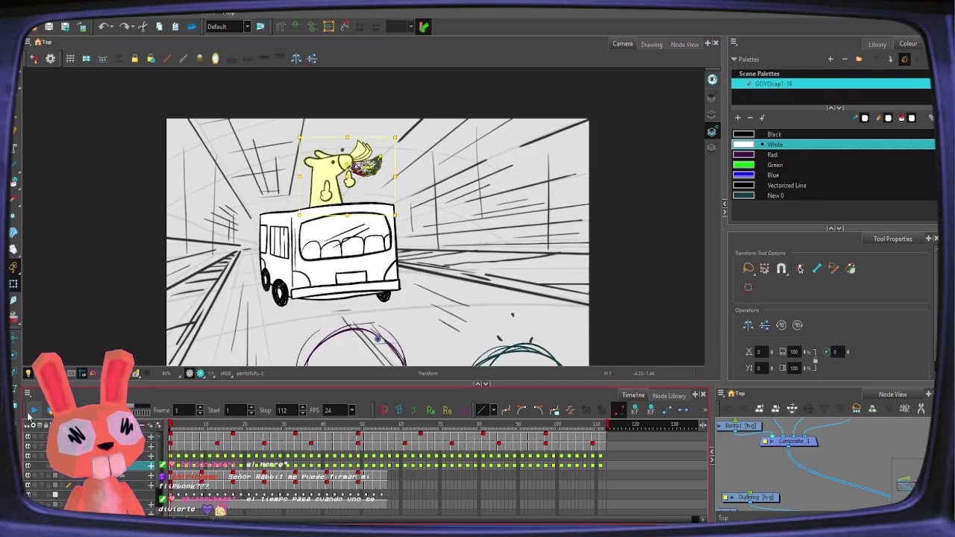
left_click(34, 410)
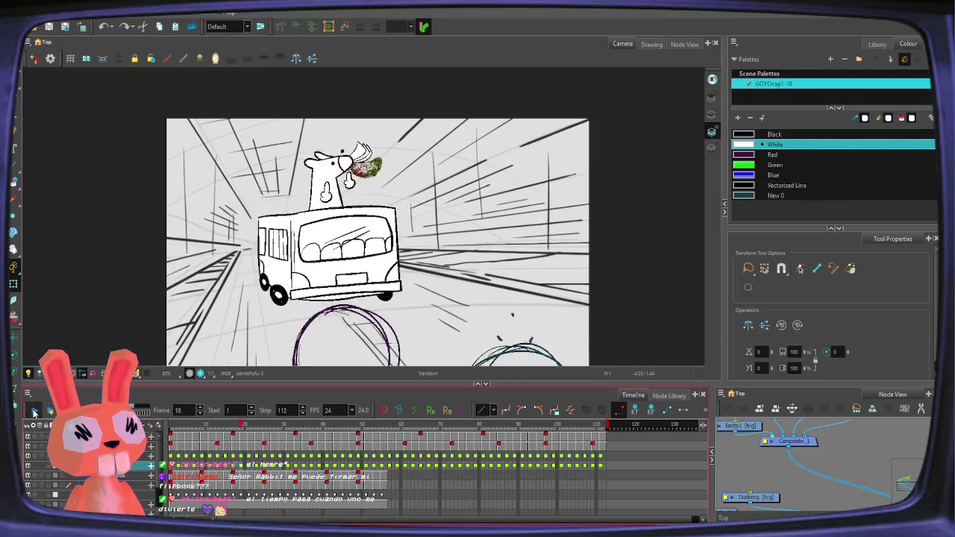